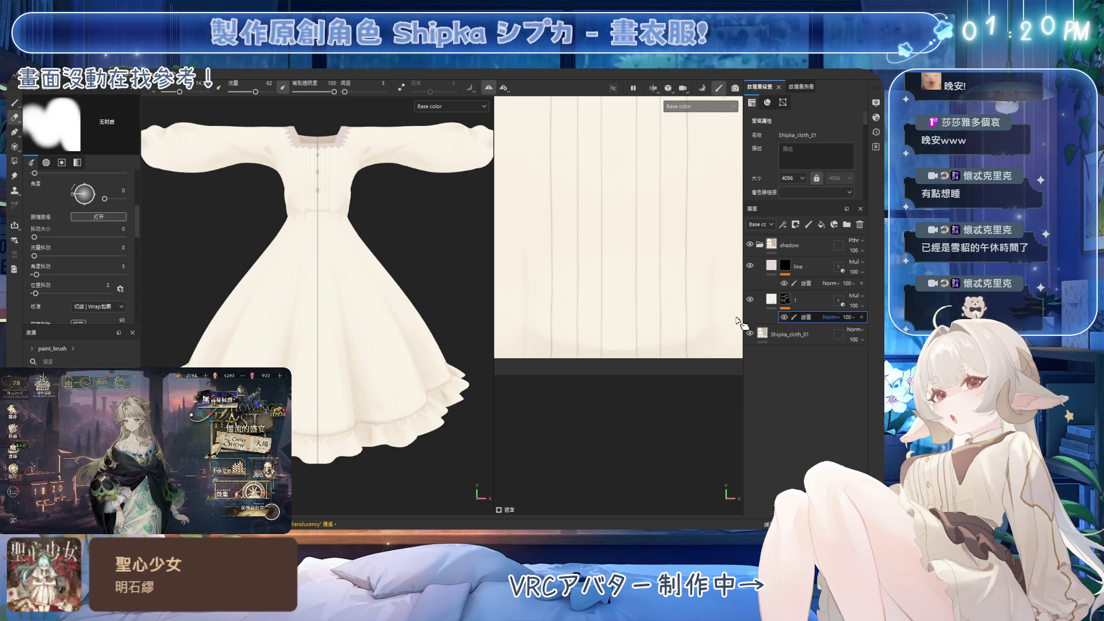
{"action": "scroll", "coordinate": [636, 309], "scroll_direction": "down", "scroll_amount": 2}
{"action": "scroll", "coordinate": [612, 301], "scroll_direction": "down", "scroll_amount": 2}
{"action": "scroll", "coordinate": [613, 302], "scroll_direction": "down", "scroll_amount": 1}
{"action": "scroll", "coordinate": [612, 302], "scroll_direction": "down", "scroll_amount": 1}
{"action": "scroll", "coordinate": [613, 302], "scroll_direction": "down", "scroll_amount": 1}
{"action": "scroll", "coordinate": [625, 400], "scroll_direction": "down", "scroll_amount": 1}
{"action": "scroll", "coordinate": [634, 380], "scroll_direction": "down", "scroll_amount": 1}
{"action": "scroll", "coordinate": [638, 366], "scroll_direction": "down", "scroll_amount": 1}
{"action": "scroll", "coordinate": [644, 356], "scroll_direction": "down", "scroll_amount": 1}
- Rotate the dress to inspect the cream texture up close, then switch over to Blender
{"action": "middle_click_drag", "start_coordinate": [643, 355], "coordinate": [631, 333], "text": "alt"}
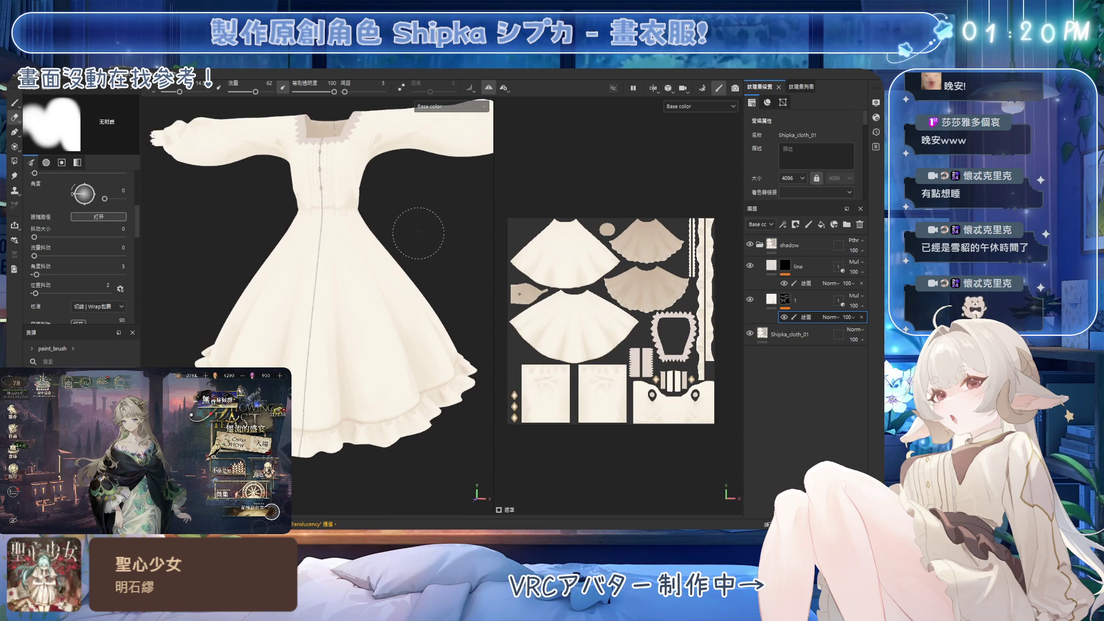
{"action": "left_click_drag", "start_coordinate": [379, 285], "coordinate": [439, 307], "text": "alt"}
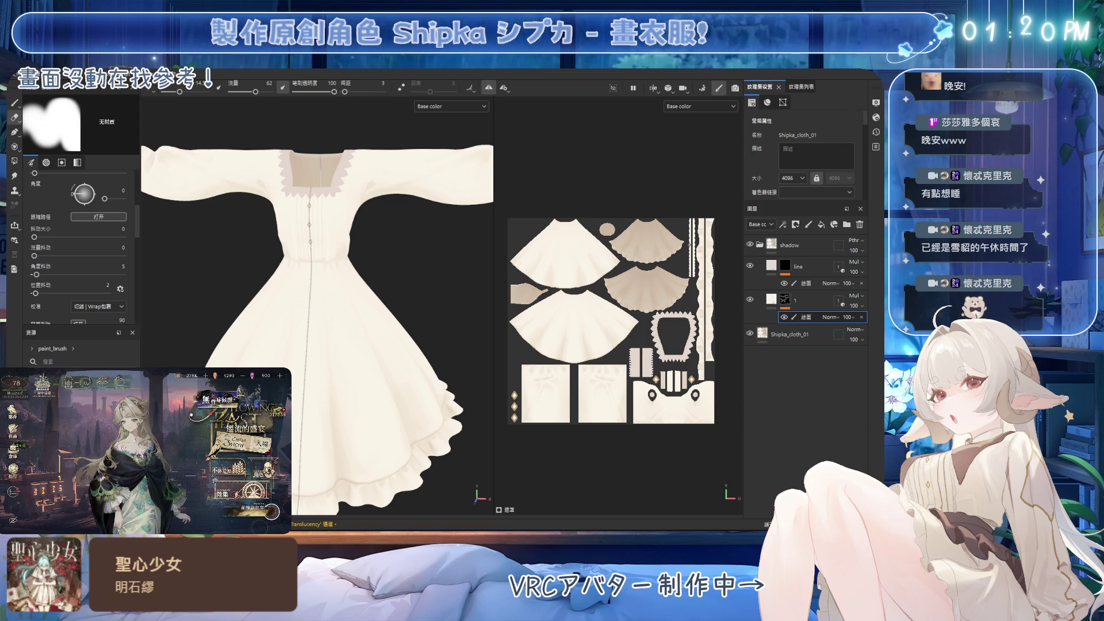
{"action": "key", "text": "alt+Tab"}
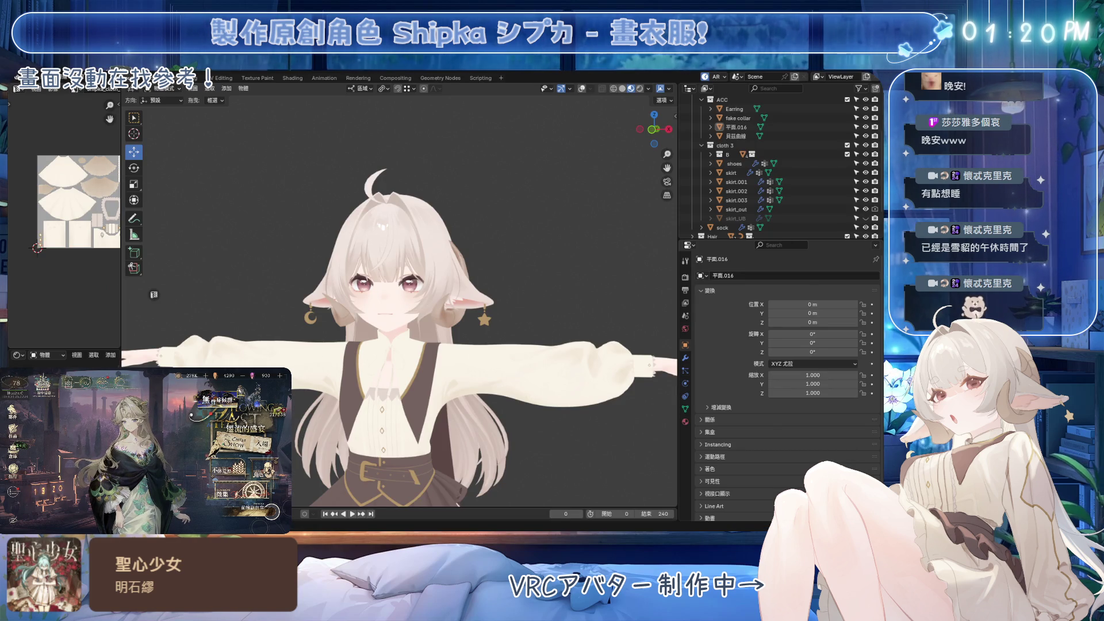
{"action": "scroll", "coordinate": [474, 265], "scroll_direction": "up", "scroll_amount": 3}
{"action": "scroll", "coordinate": [475, 265], "scroll_direction": "up", "scroll_amount": 2}
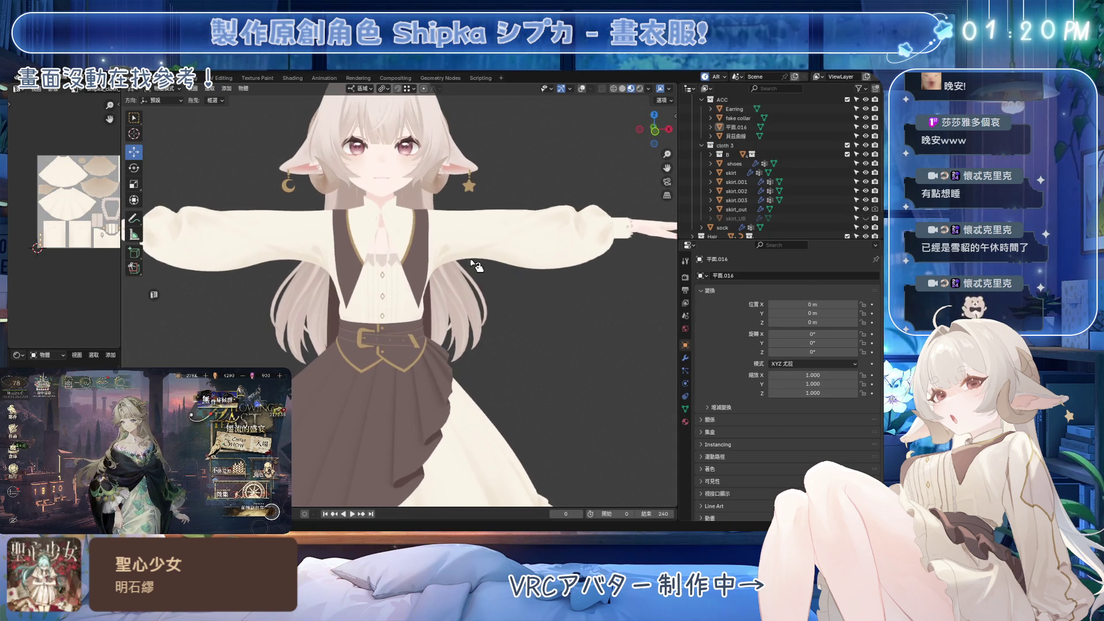
- Save the Shipka avatar .blend scene and orbit to view the dressed avatar from another angle
{"action": "key", "text": "ctrl+s"}
{"action": "mouse_move", "coordinate": [475, 265]}
{"action": "middle_mouse_down"}
{"action": "mouse_move", "coordinate": [513, 329]}
{"action": "mouse_move", "coordinate": [506, 337]}
{"action": "middle_mouse_up"}
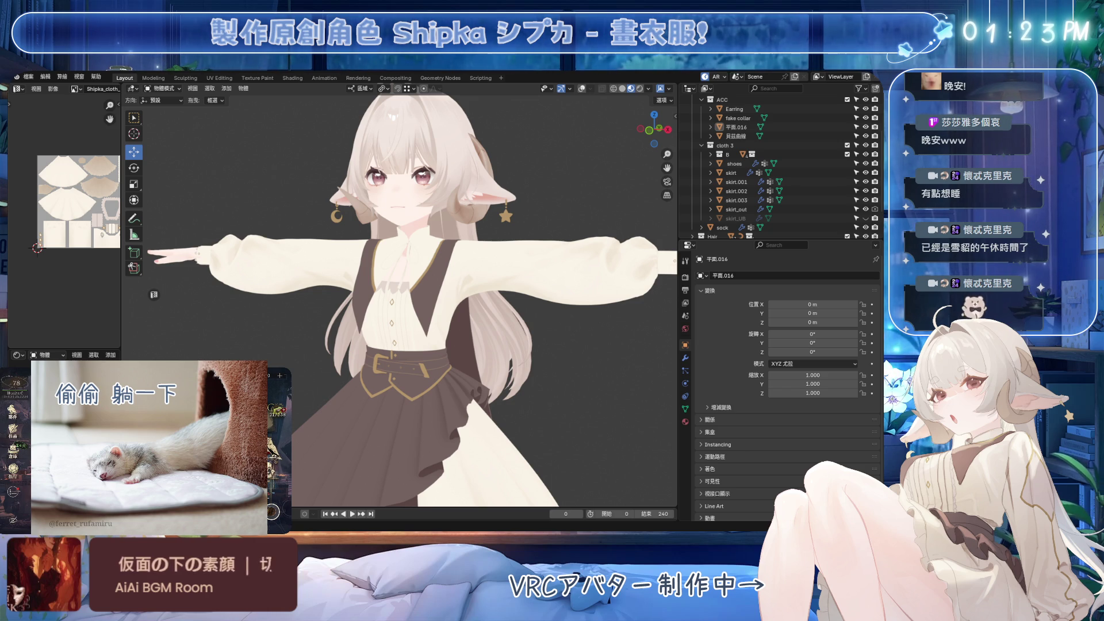
{"action": "scroll", "coordinate": [777, 163], "scroll_direction": "up", "scroll_amount": 2}
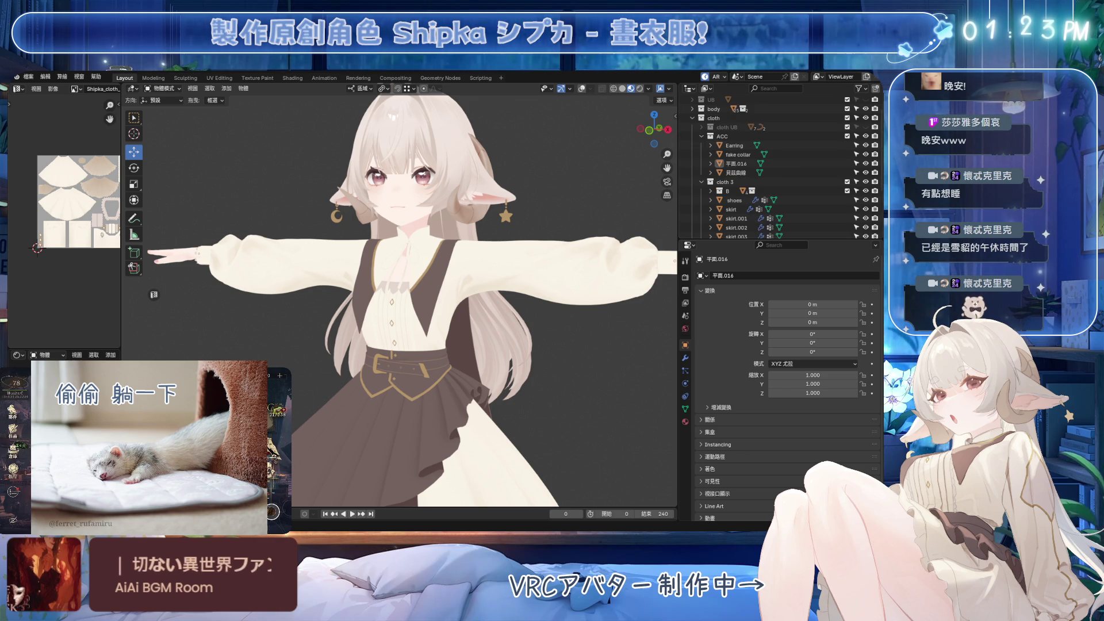